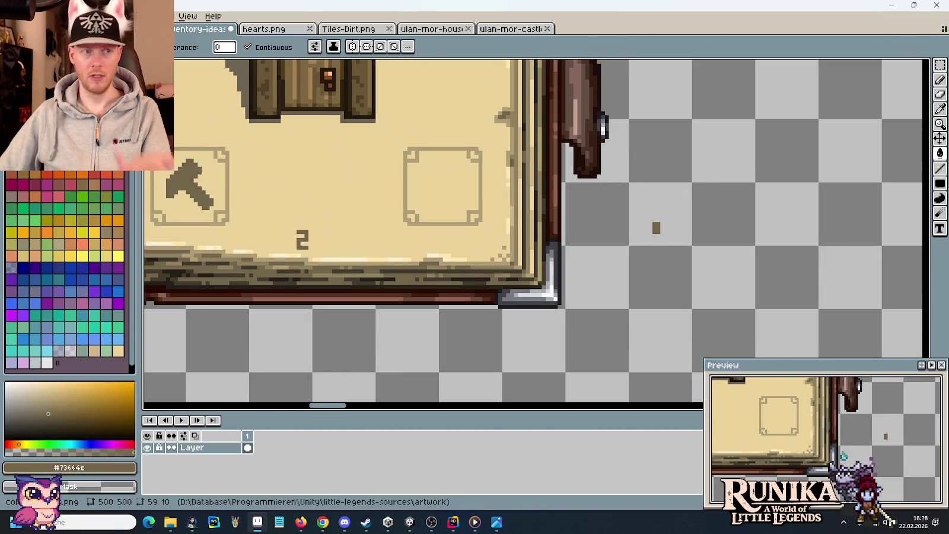
Open the crops.png sprite sheet from the artwork/items folder in a new tab.
key("ctrl+o")
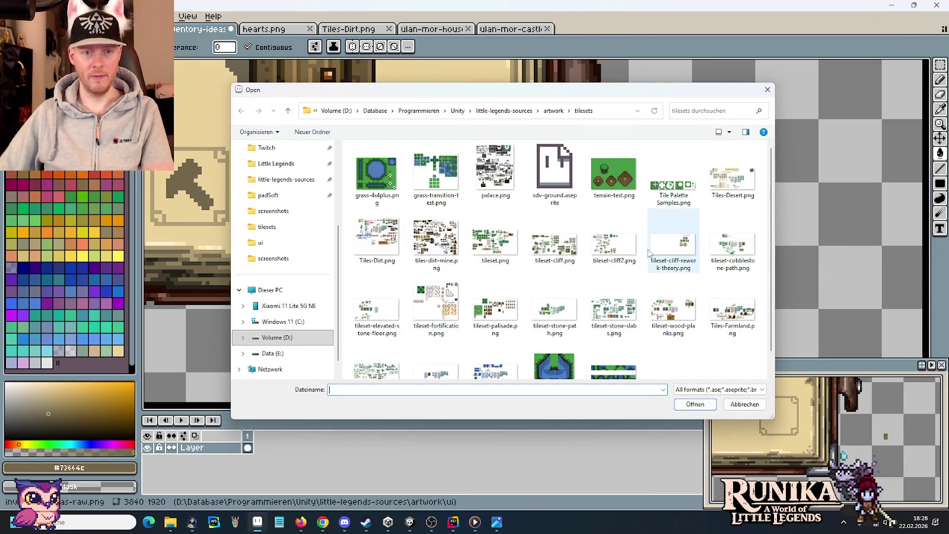
left_click(553, 110)
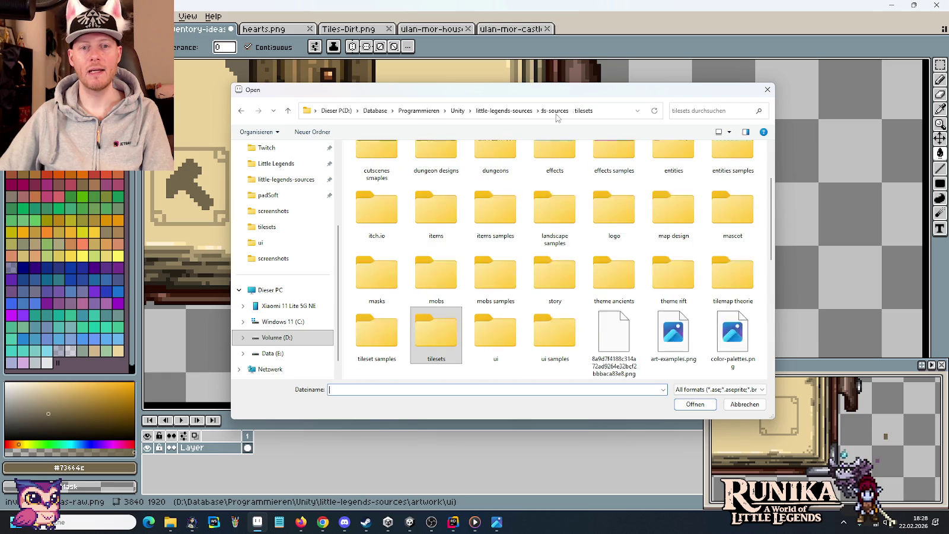
double_click(439, 213)
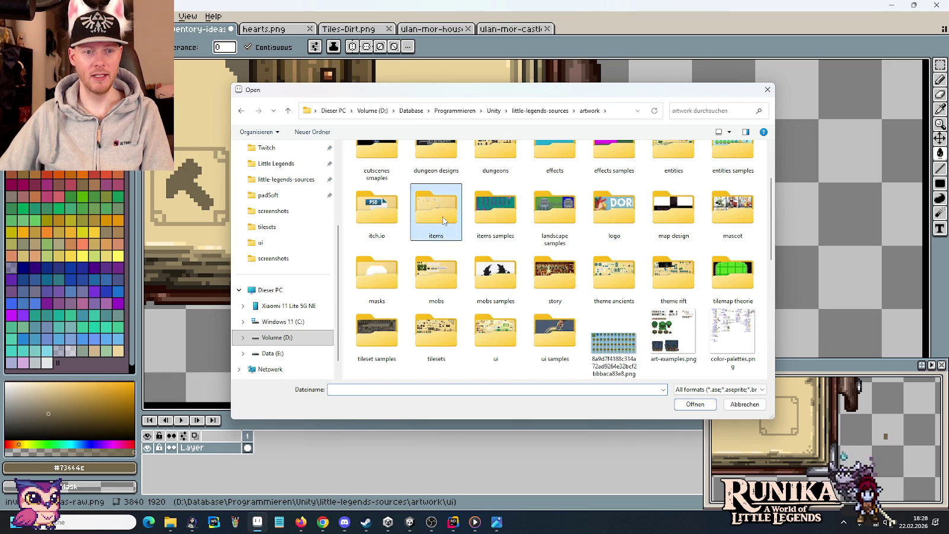
double_click(536, 177)
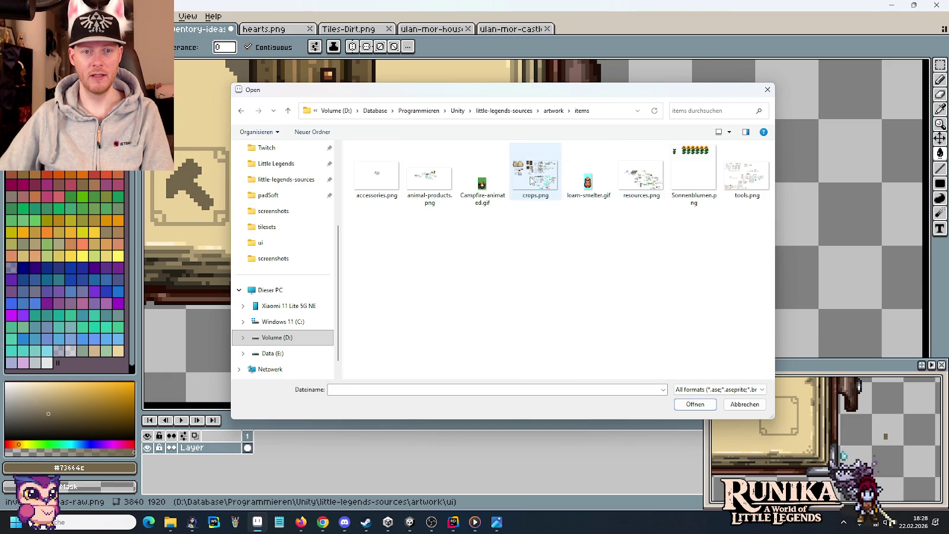
Marquee-select the second bread sprite in crops.png and return to the inventory-ideas mockup.
scroll(562, 160, "up", 3)
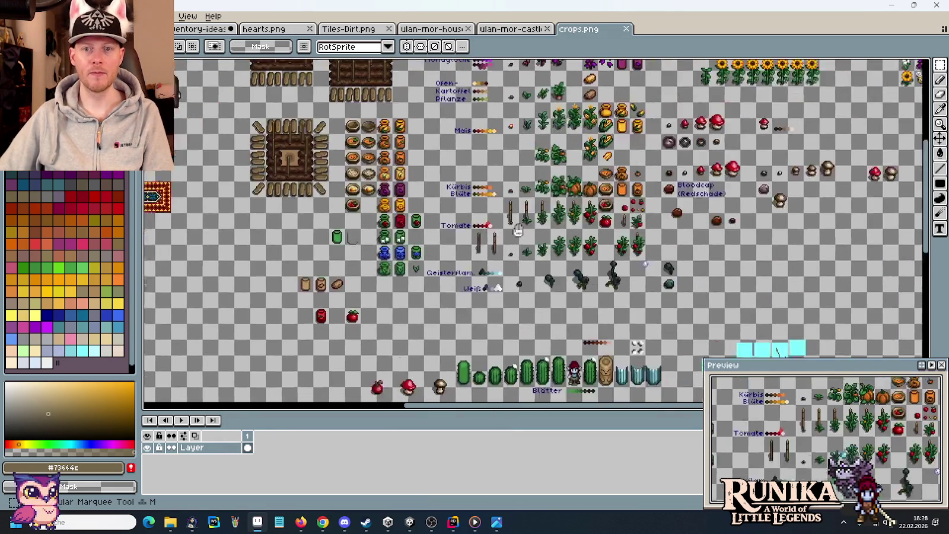
scroll(533, 178, "down", 1)
scroll(498, 206, "up", 1)
scroll(498, 206, "down", 2)
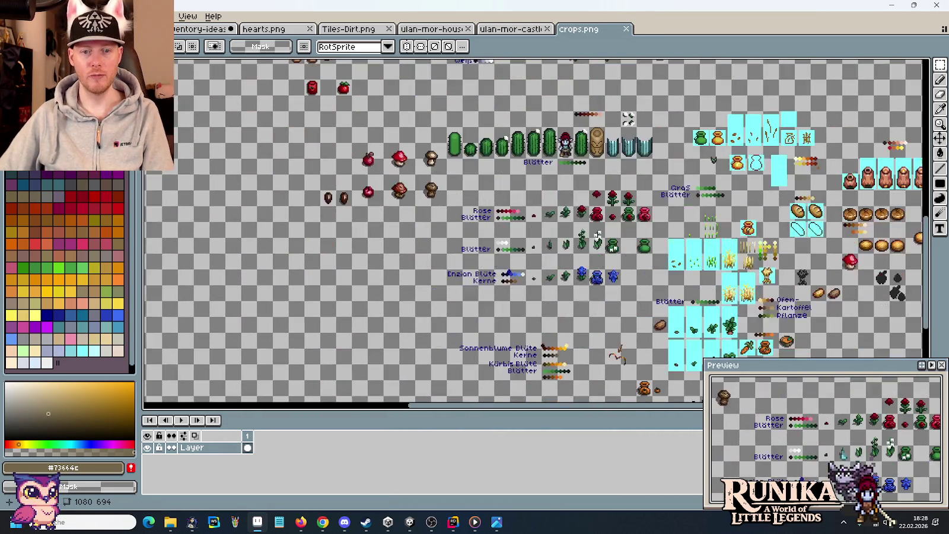
scroll(439, 186, "up", 2)
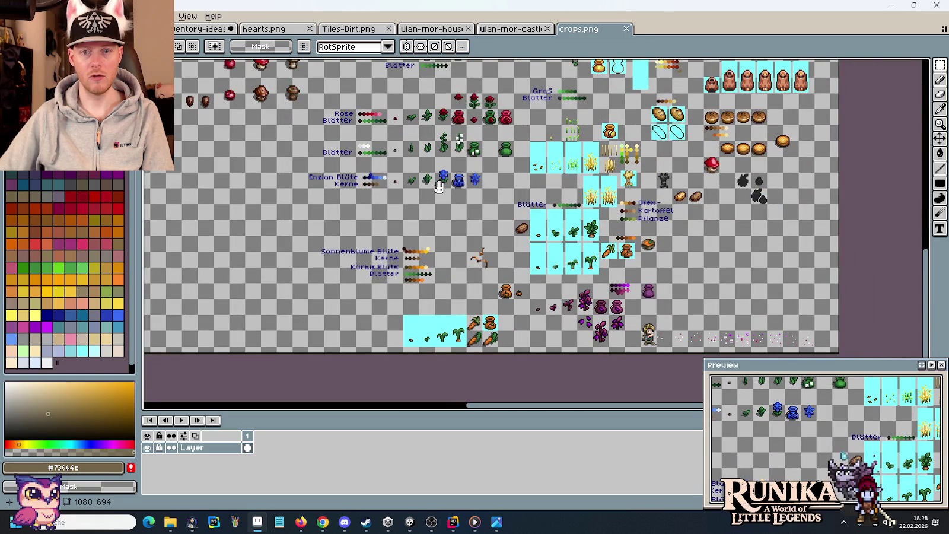
scroll(705, 111, "up", 2)
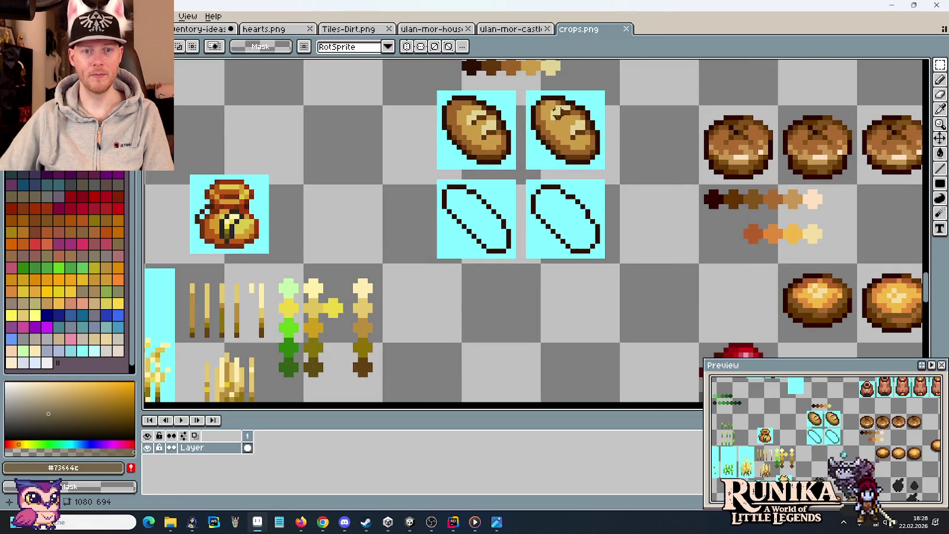
left_click_drag(512, 83, 611, 161)
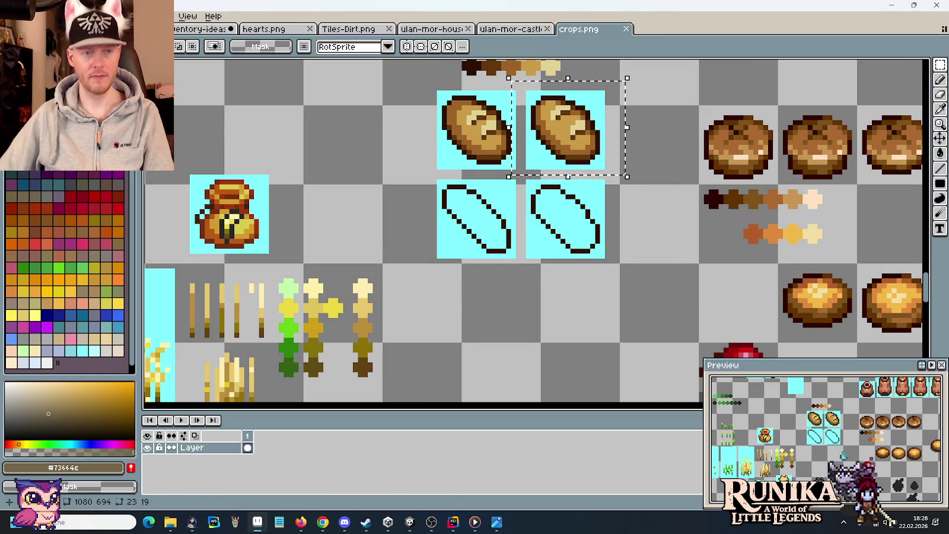
key("ctrl+Tab")
scroll(738, 279, "up", 1)
Paste the bread and bucket-fill its cyan background and stray pixels to transparent.
key("ctrl+v")
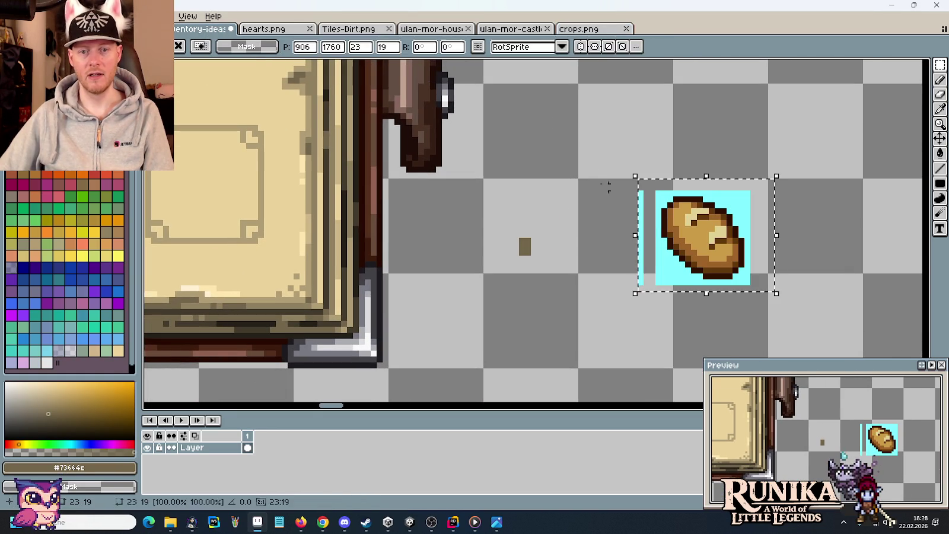
key("g")
right_click(640, 228)
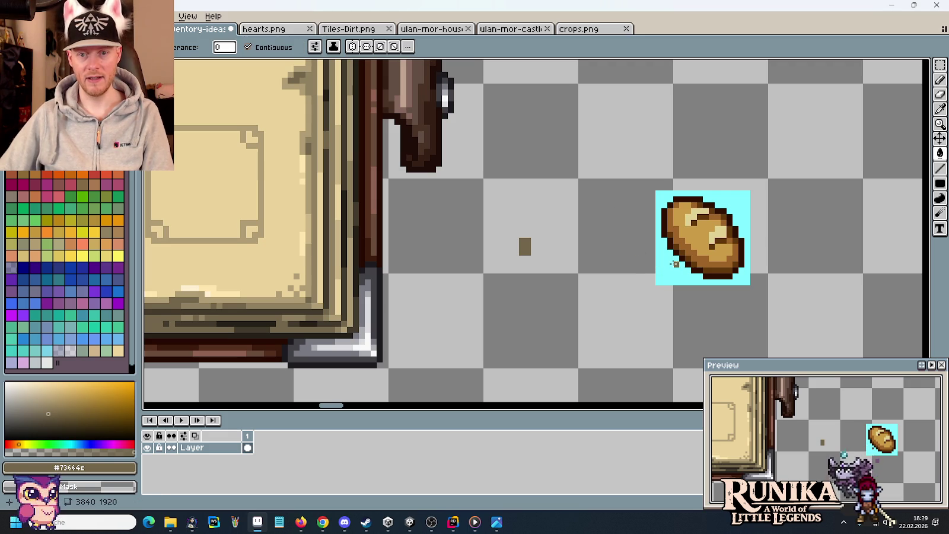
right_click(667, 263)
scroll(670, 263, "up", 3)
right_click(664, 263)
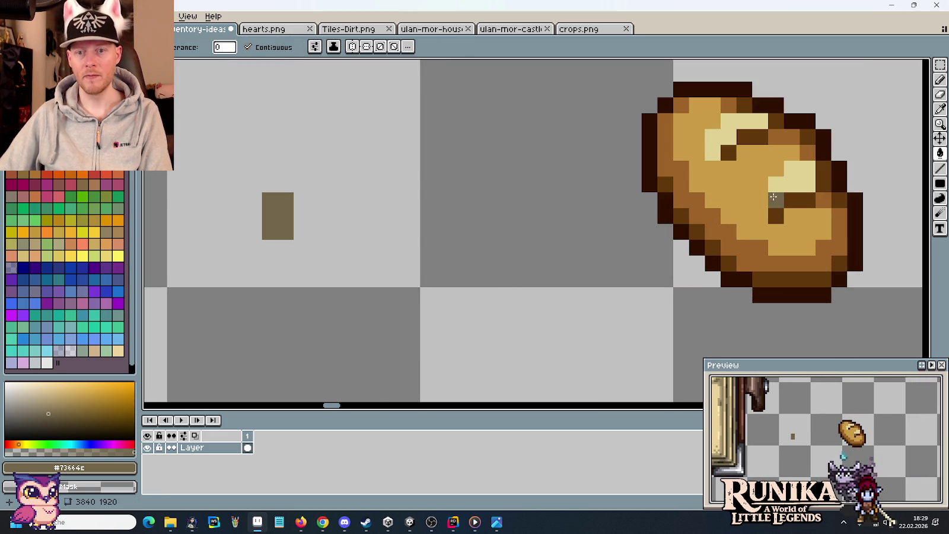
right_click(776, 216)
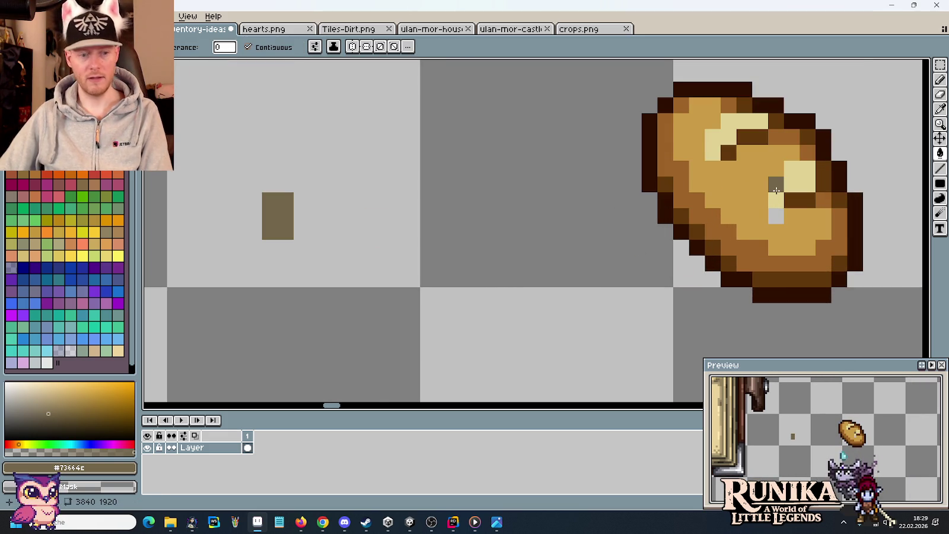
Erase the bread's cream highlight and dark pixels, carving a notch into it.
key("b")
left_click(777, 200)
mouse_move(777, 200)
left_mouse_down()
mouse_move(777, 185)
mouse_move(800, 193)
mouse_move(795, 171)
mouse_move(816, 185)
left_mouse_up()
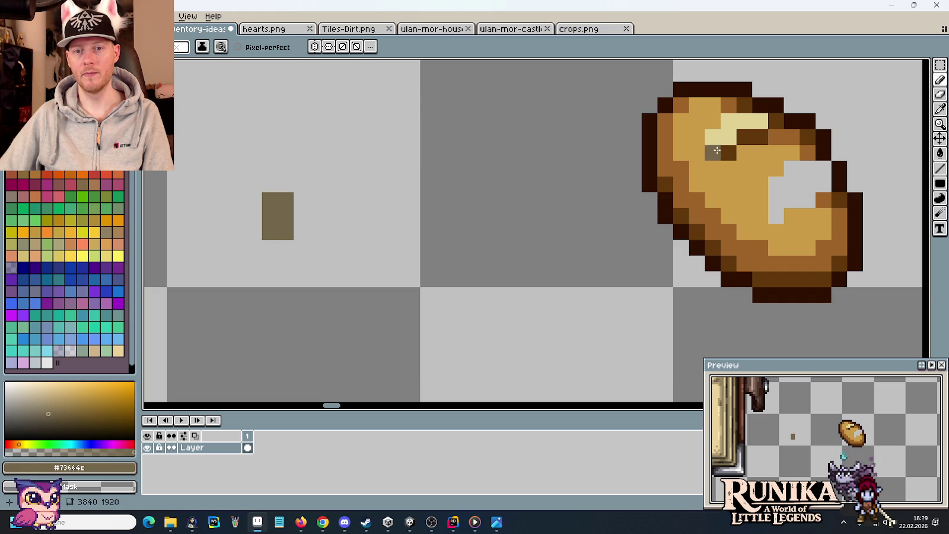
mouse_move(713, 153)
left_mouse_down()
mouse_move(728, 151)
mouse_move(735, 121)
mouse_move(741, 134)
mouse_move(753, 112)
mouse_move(807, 121)
mouse_move(838, 172)
left_mouse_up()
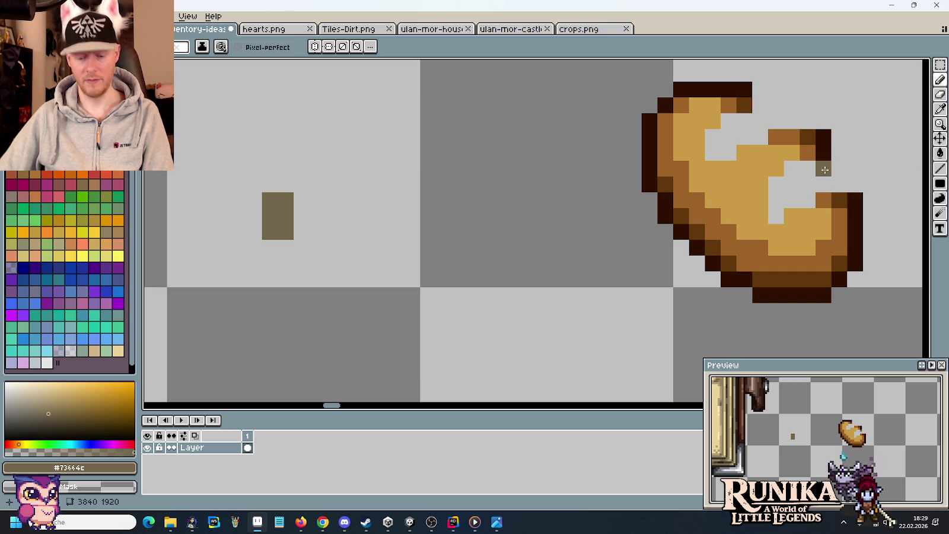
Recolour the whole bread a flat olive-brown #73664c silhouette.
key("i")
left_click(795, 132)
right_click(275, 212)
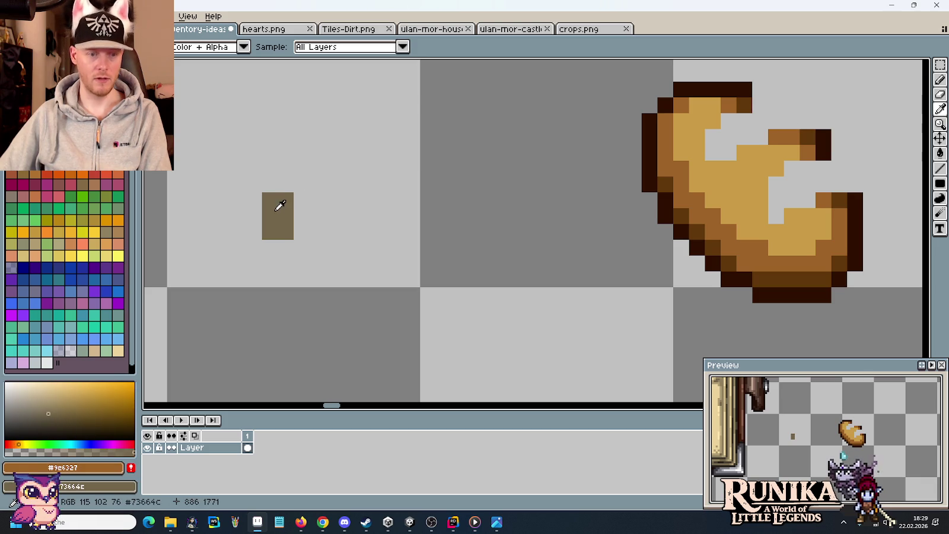
key("e")
scroll(682, 204, "down", 4)
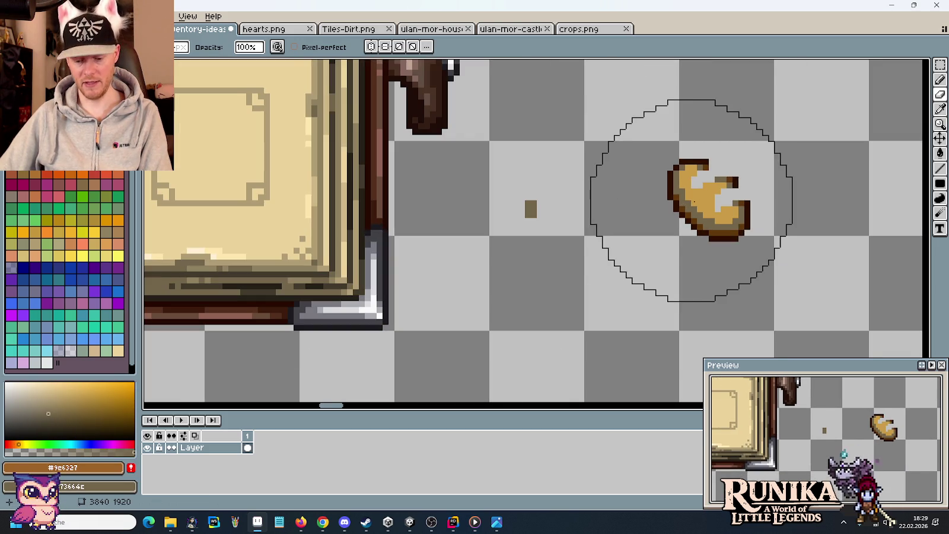
scroll(694, 202, "up", 2)
left_click(705, 202, "alt")
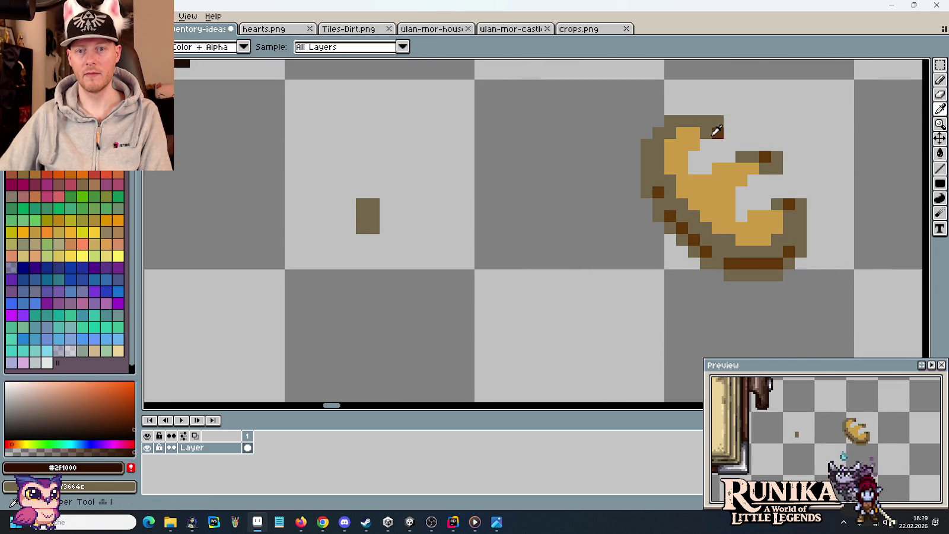
left_click(708, 143, "alt")
right_click(700, 163)
scroll(699, 164, "down", 2)
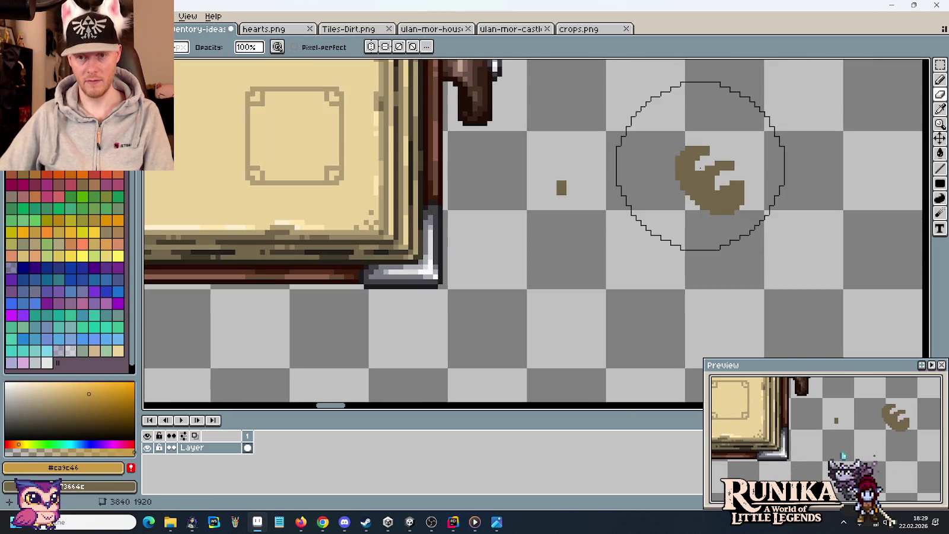
Copy the bread silhouette into the empty right slot beside the hammer on page 2.
key("m")
left_click_drag(658, 134, 771, 246)
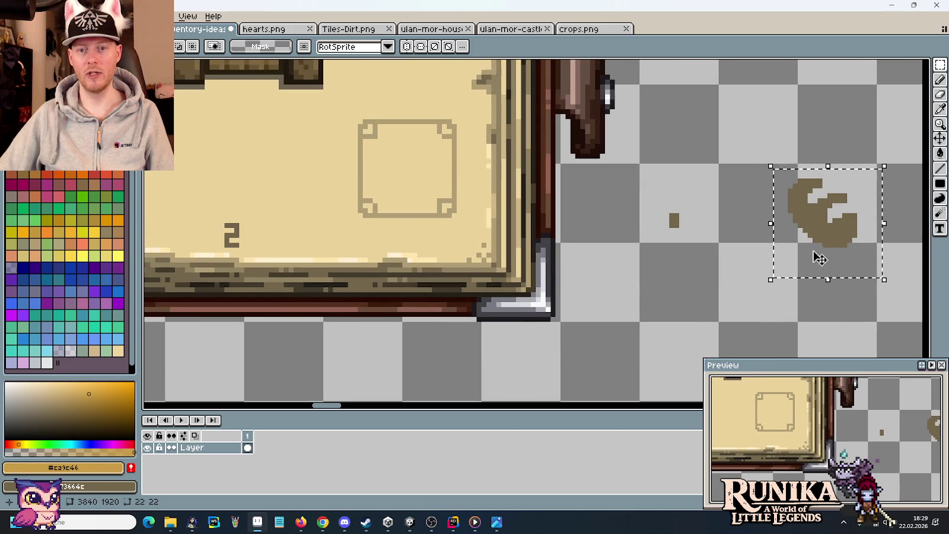
mouse_move(855, 254)
left_mouse_down()
mouse_move(646, 222)
mouse_move(792, 230)
mouse_move(792, 243)
mouse_move(435, 190)
mouse_move(444, 214)
left_mouse_up()
key("Return")
key("Return")
Zoom out and centre the book to check the bread beside the hammer.
scroll(588, 218, "down", 2)
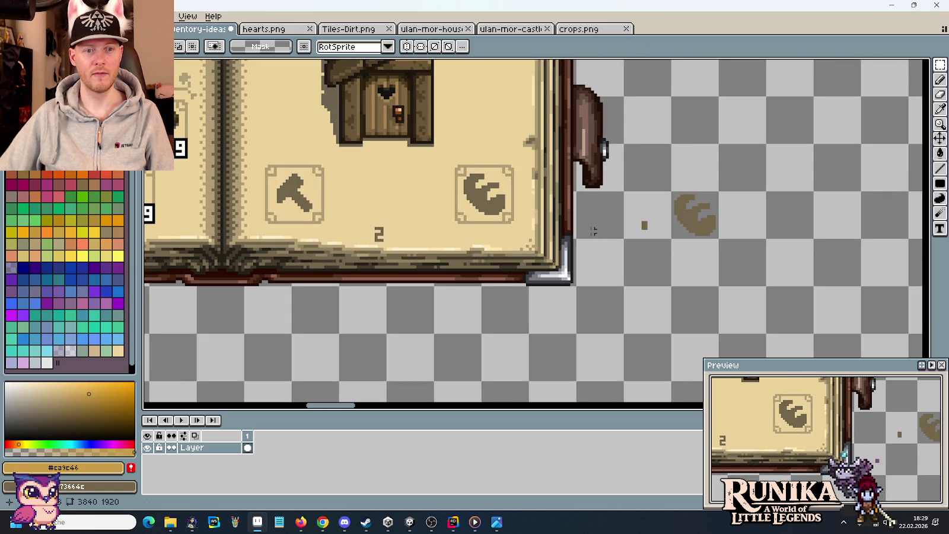
left_click_drag(523, 231, 681, 263)
scroll(681, 263, "down", 3)
scroll(682, 261, "up", 1)
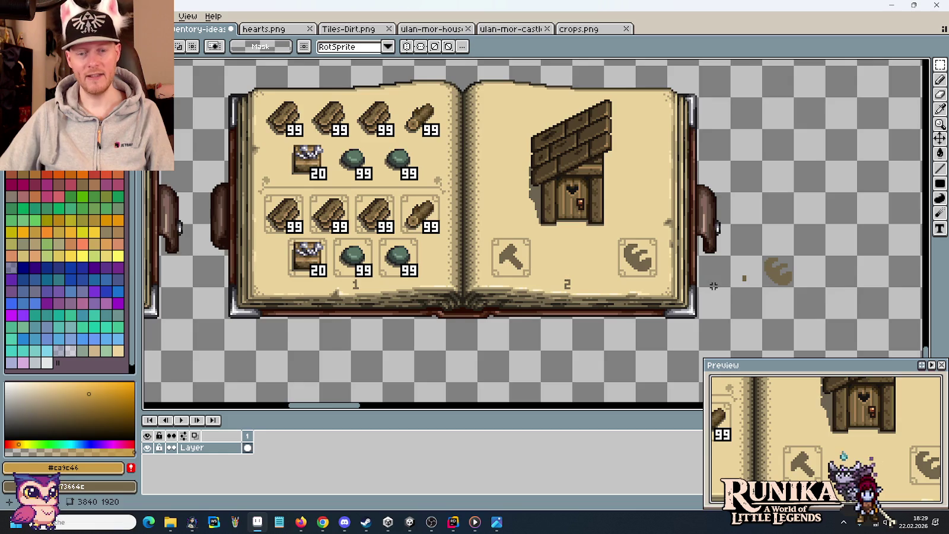
left_click_drag(717, 207, 693, 257)
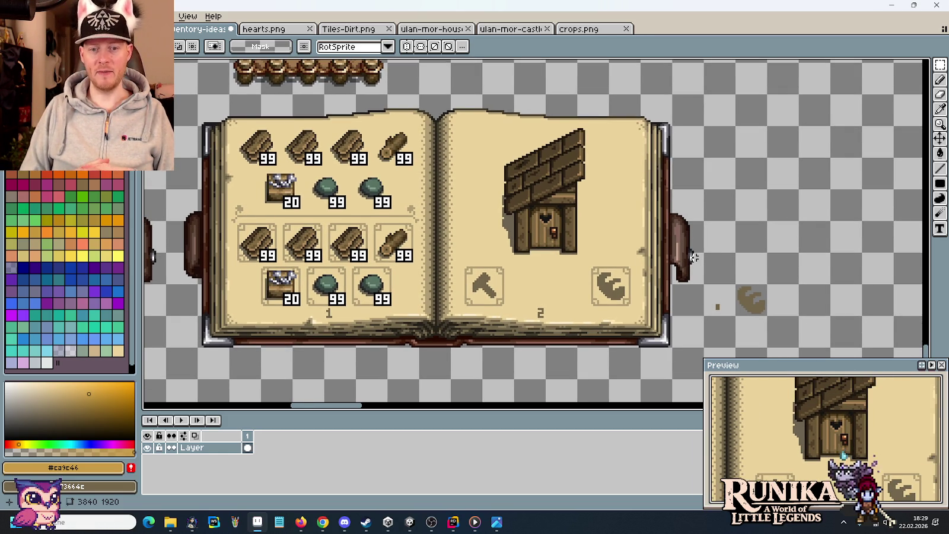
scroll(693, 257, "up", 2)
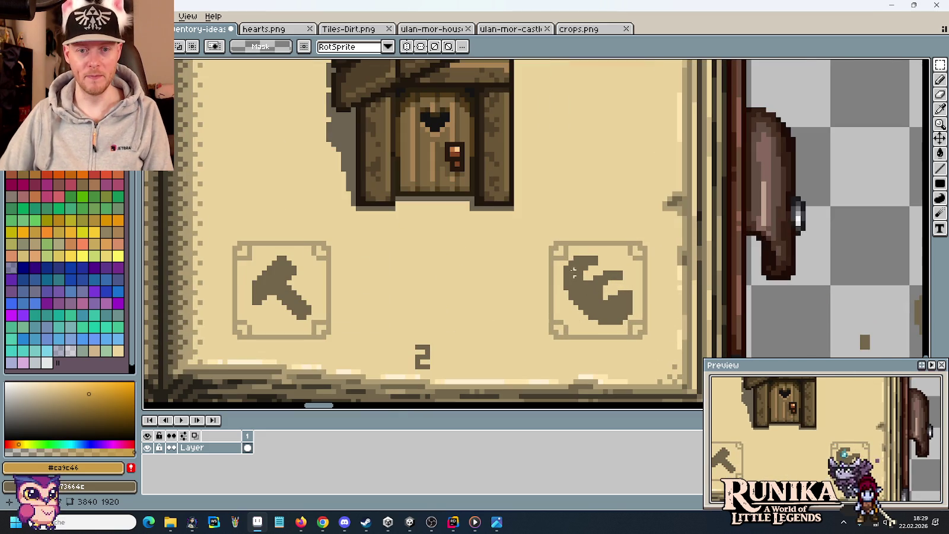
Pick the icon's olive colour and touch up a pixel with the pencil.
key("i")
left_click(604, 261)
key("b")
scroll(624, 278, "down", 1)
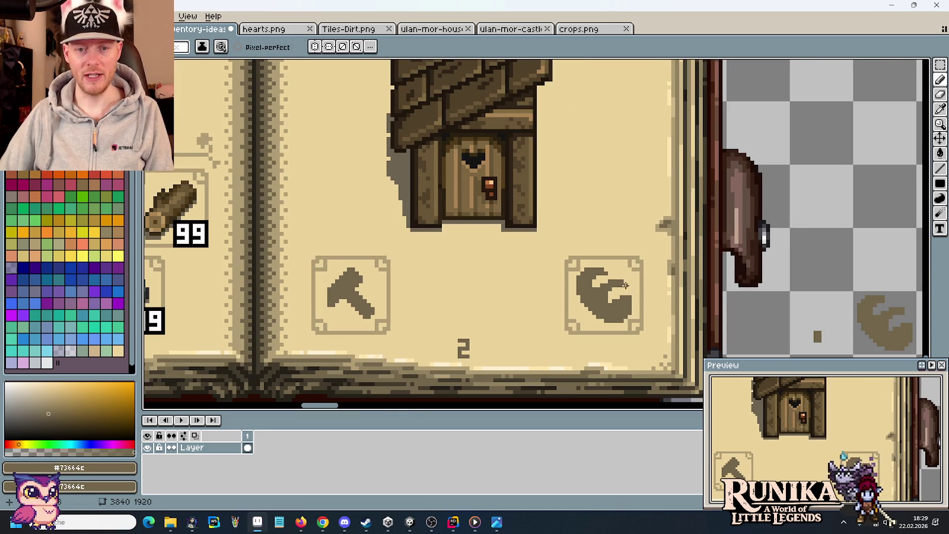
left_click(624, 279, "alt")
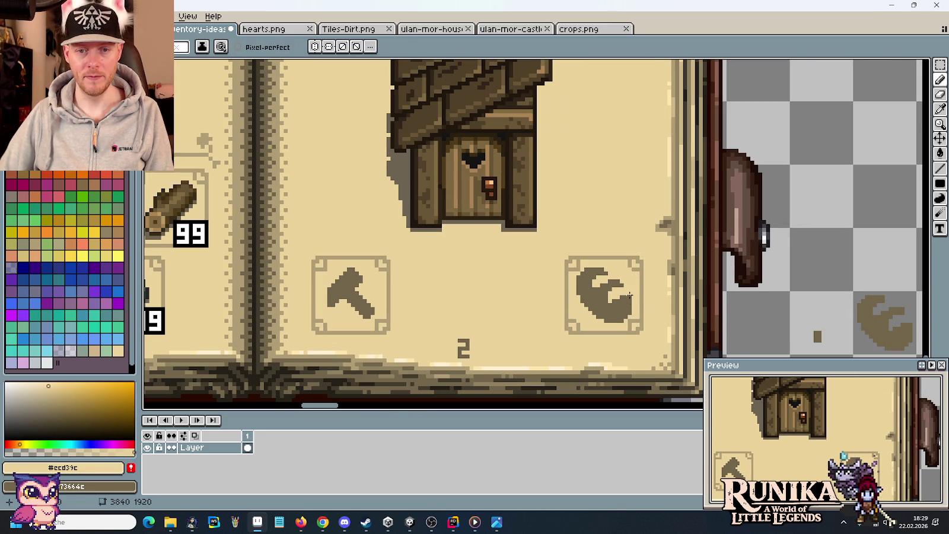
scroll(629, 295, "down", 2)
scroll(650, 299, "up", 1)
key("m")
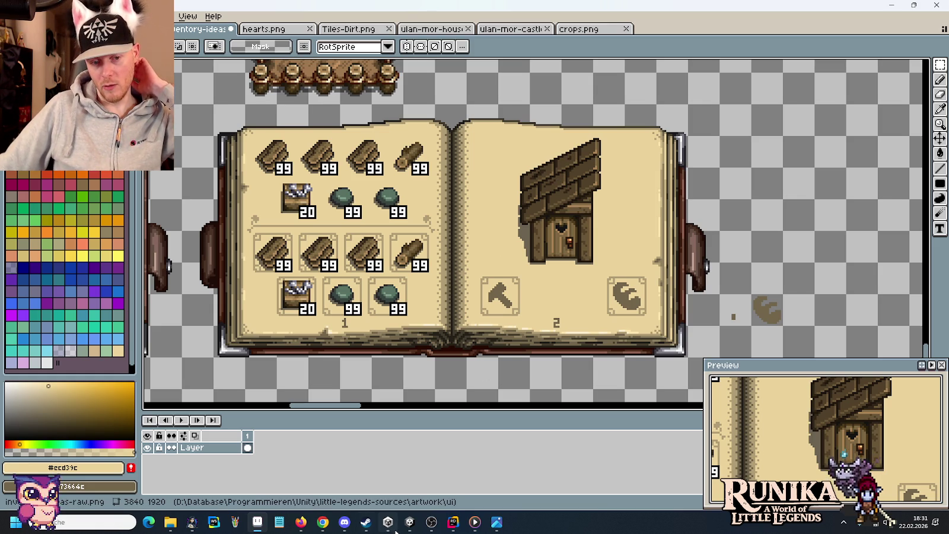
left_click(409, 522)
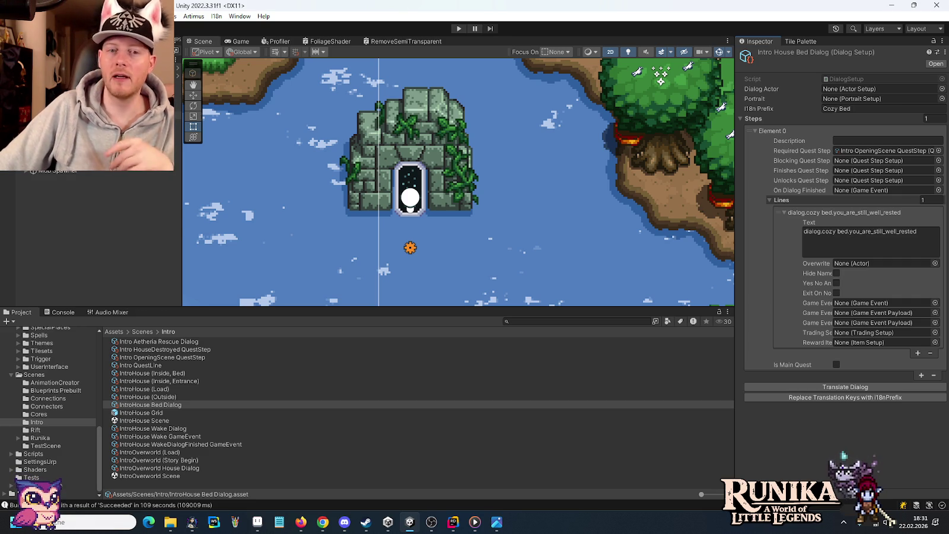
mouse_move(387, 522)
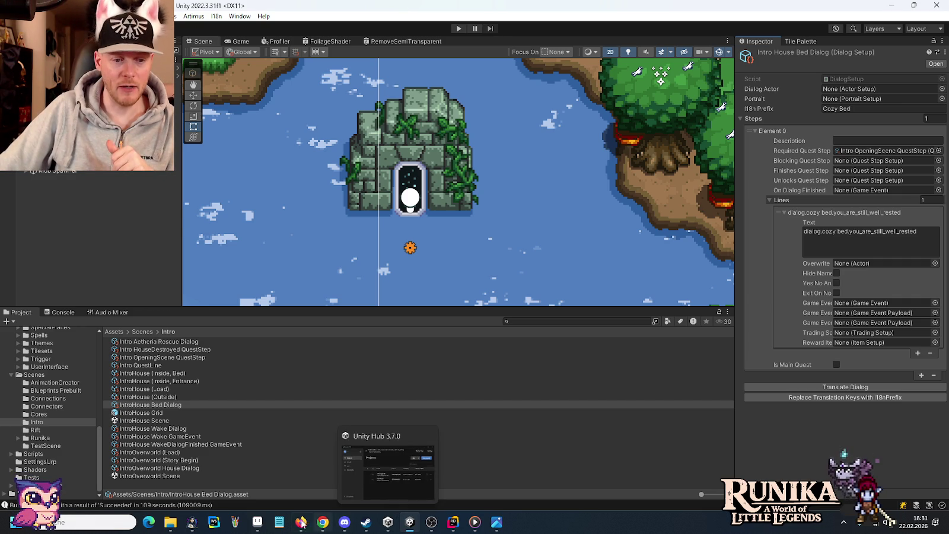
left_click(258, 522)
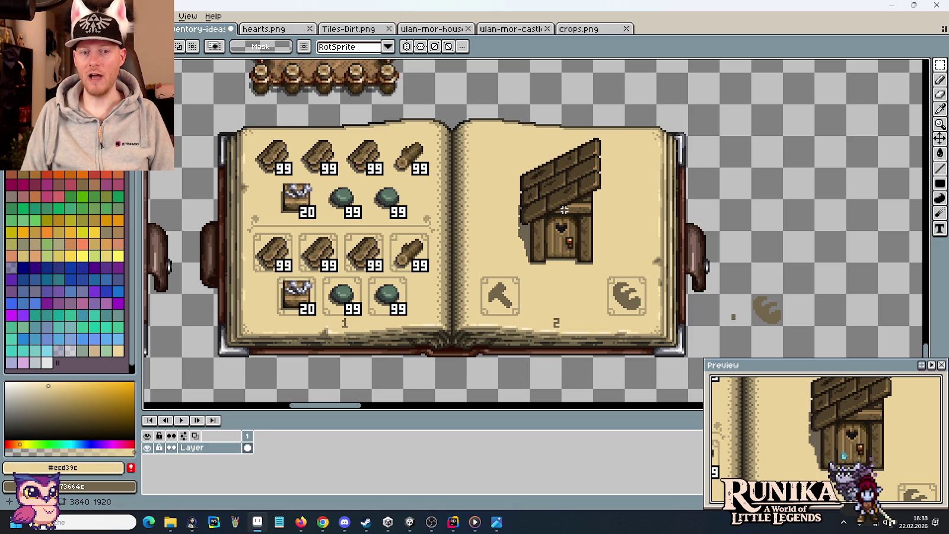
left_click_drag(485, 272, 655, 316)
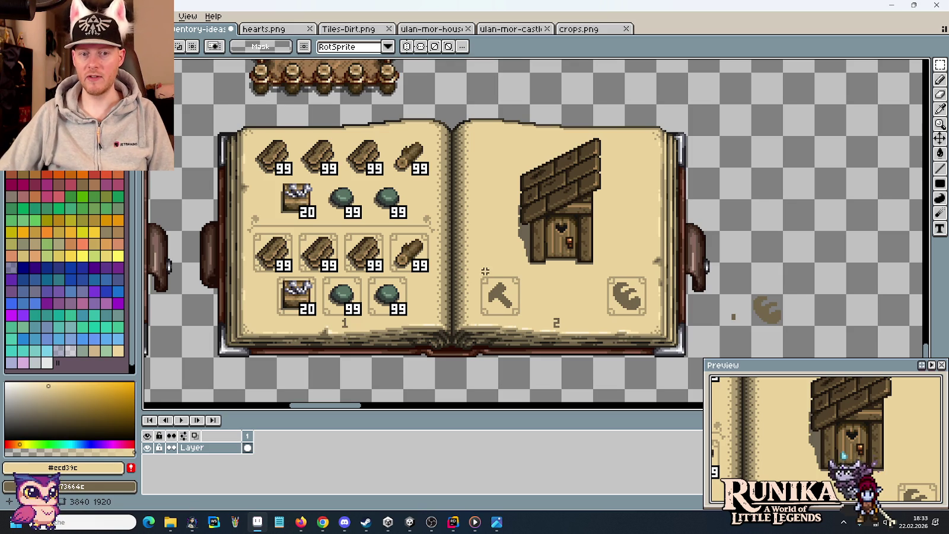
left_click(724, 317)
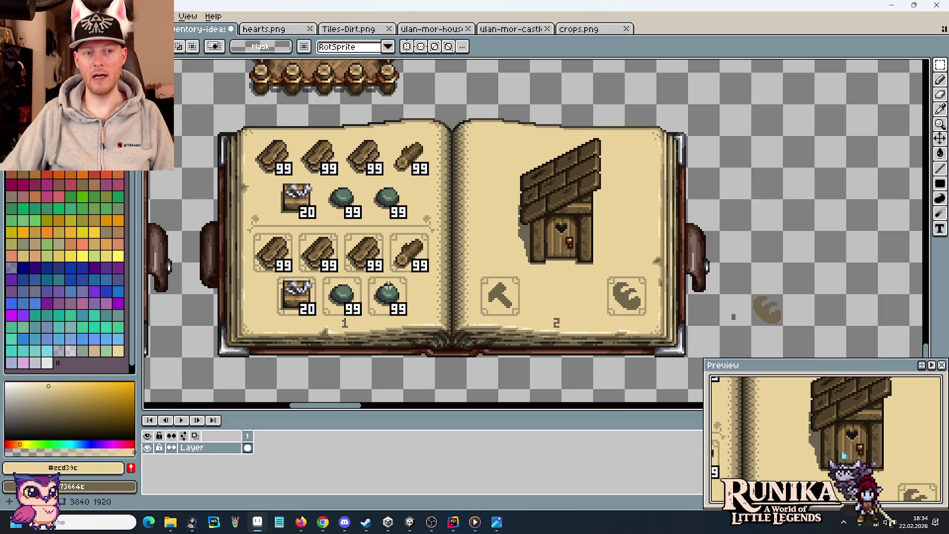
left_click_drag(227, 212, 447, 351)
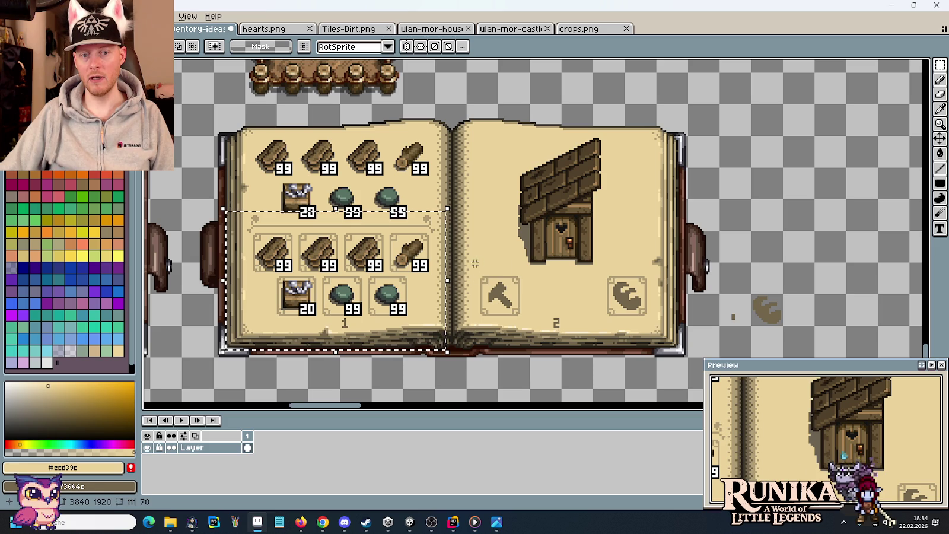
left_click_drag(472, 260, 660, 330)
key("ctrl+d")
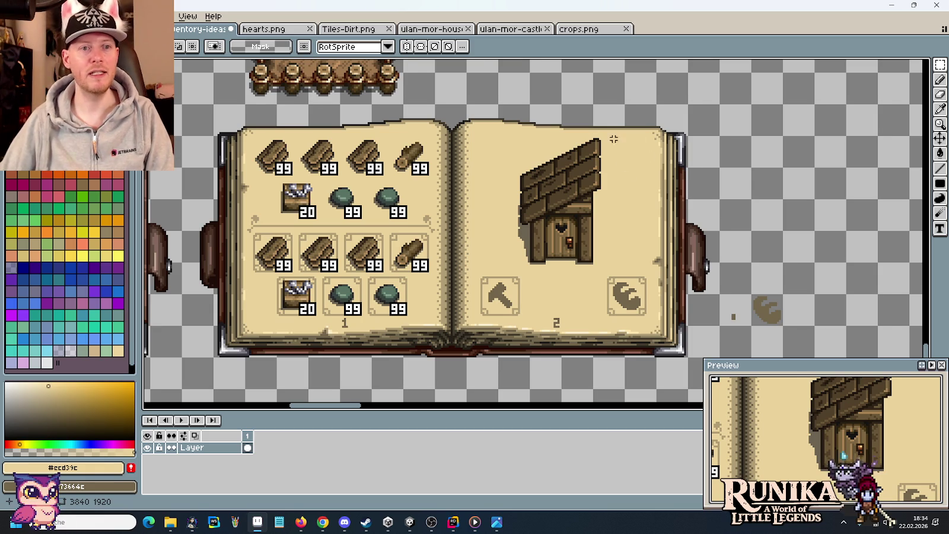
Pan around the sprite sheet comparing the other book sprites and crafting icons.
scroll(617, 160, "down", 2)
mouse_move(397, 140)
left_mouse_down()
mouse_move(492, 140)
mouse_move(655, 161)
left_mouse_up()
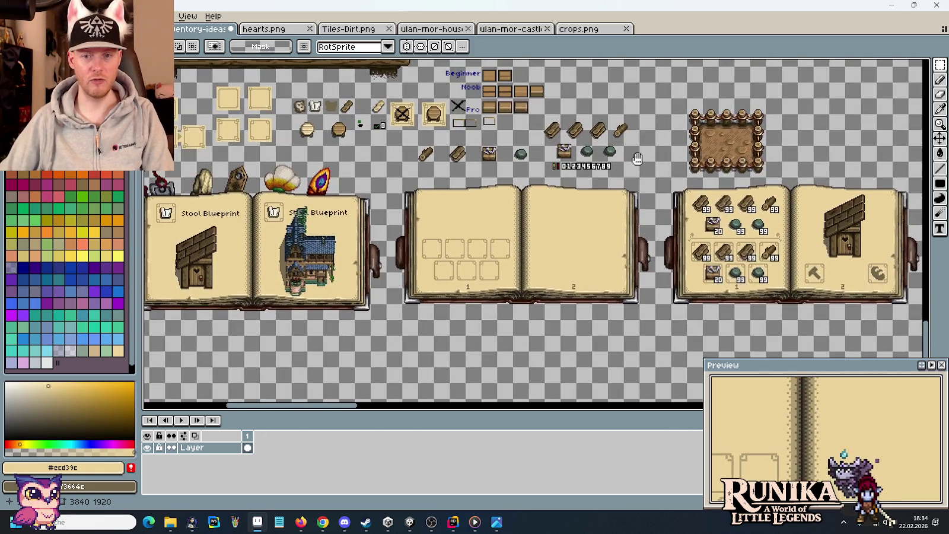
left_click_drag(326, 146, 379, 178)
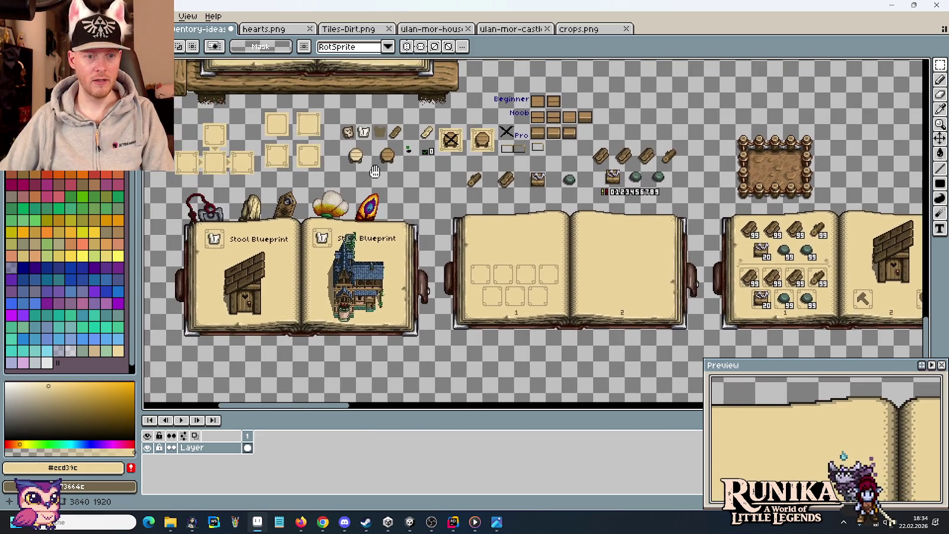
scroll(526, 144, "up", 5)
left_click_drag(526, 144, 562, 268)
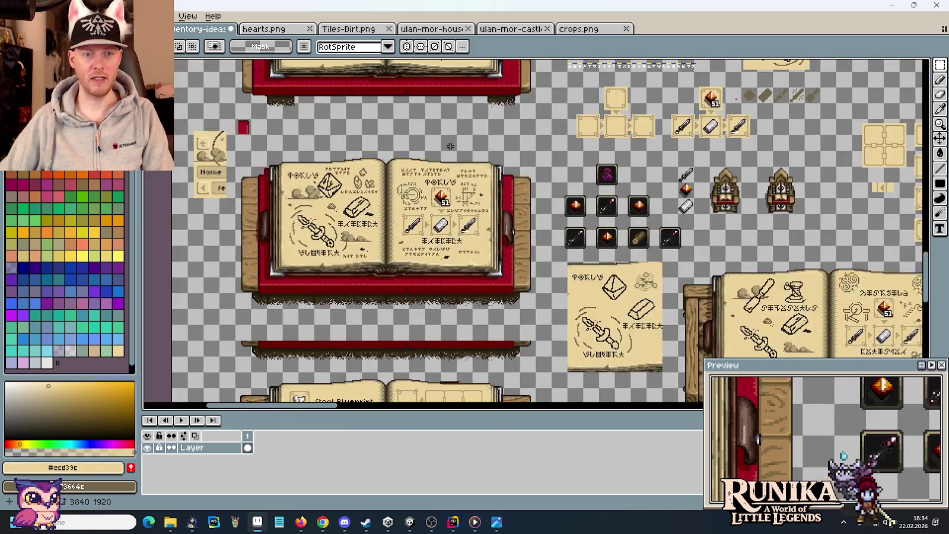
mouse_move(597, 210)
left_mouse_down()
mouse_move(407, 125)
mouse_move(259, 118)
left_mouse_up()
scroll(544, 178, "up", 2)
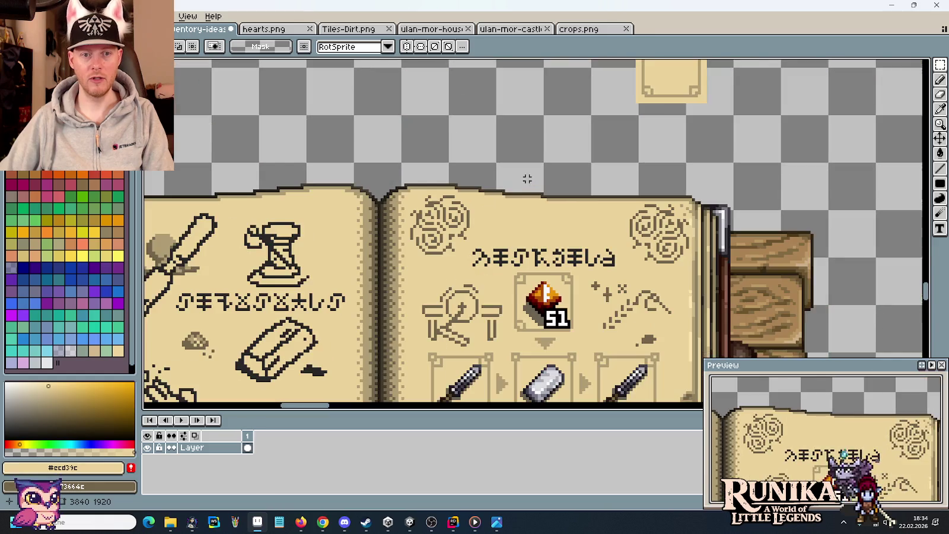
left_click_drag(544, 177, 529, 90)
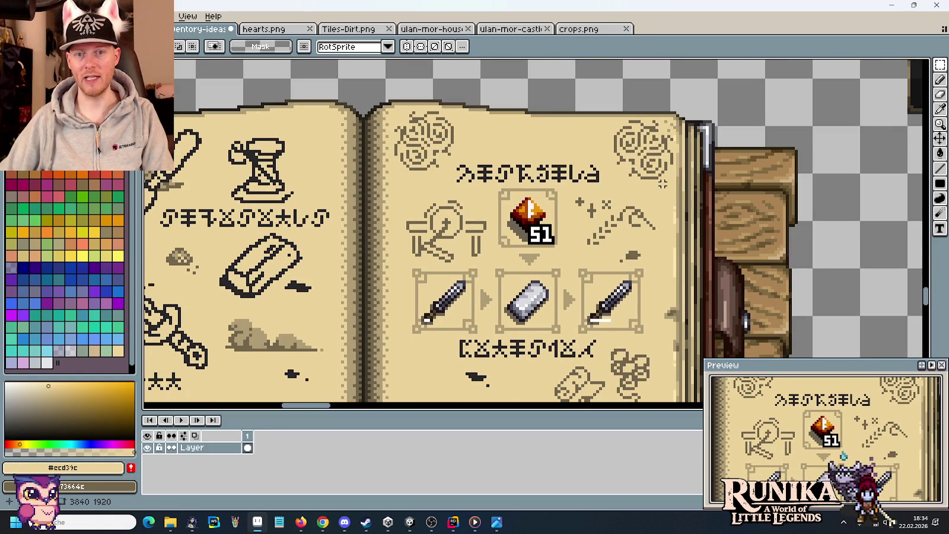
mouse_move(663, 185)
left_mouse_down()
mouse_move(658, 143)
mouse_move(690, 239)
left_mouse_up()
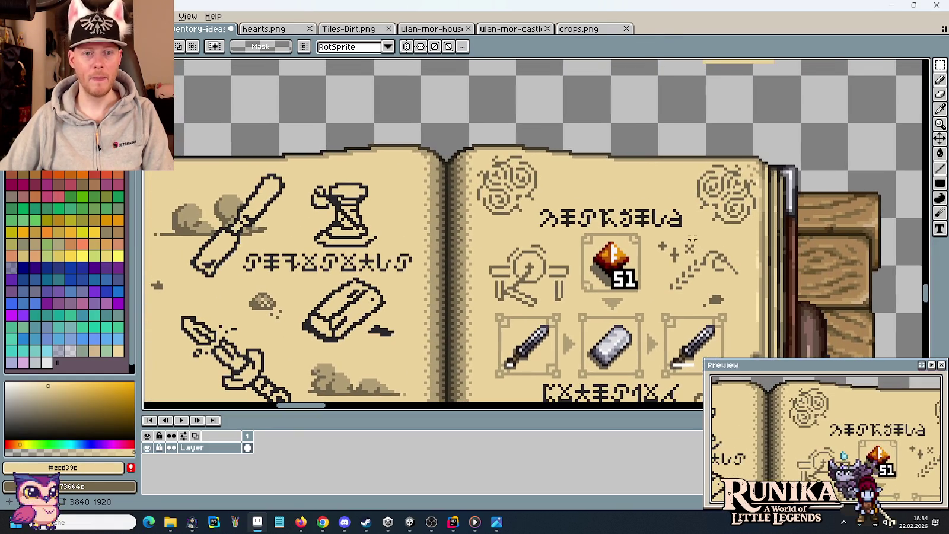
Return to the blueprint books, the empty book pages and the crafting-materials book.
scroll(525, 194, "down", 1)
scroll(526, 194, "down", 1)
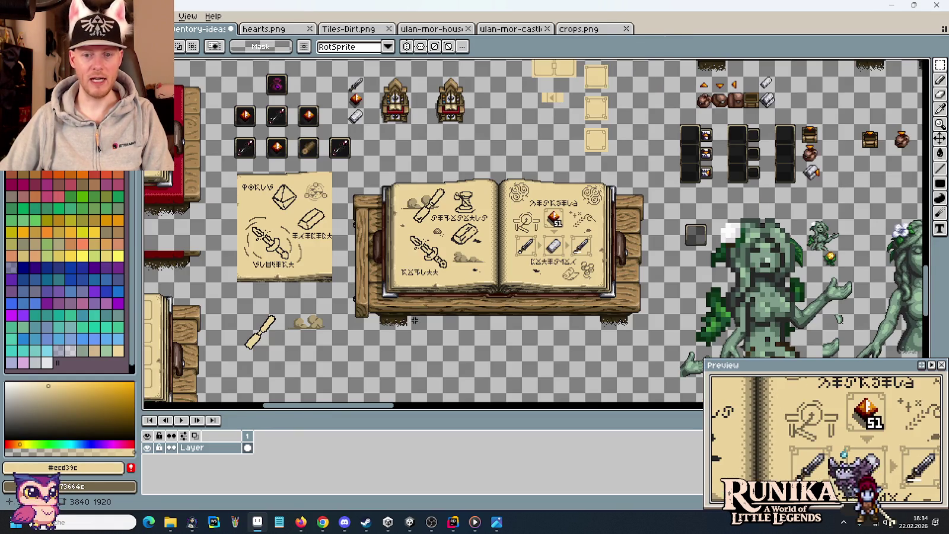
left_click_drag(525, 194, 723, 238)
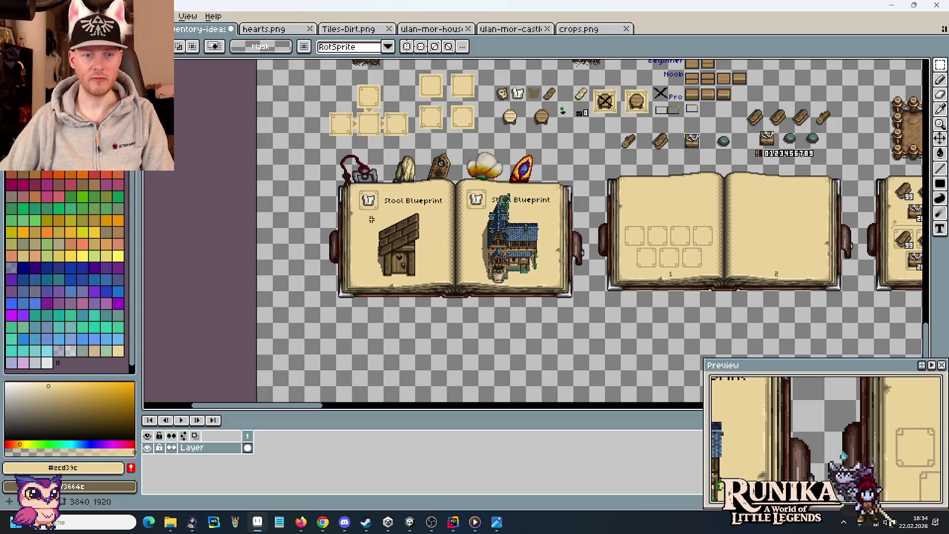
scroll(435, 261, "up", 1)
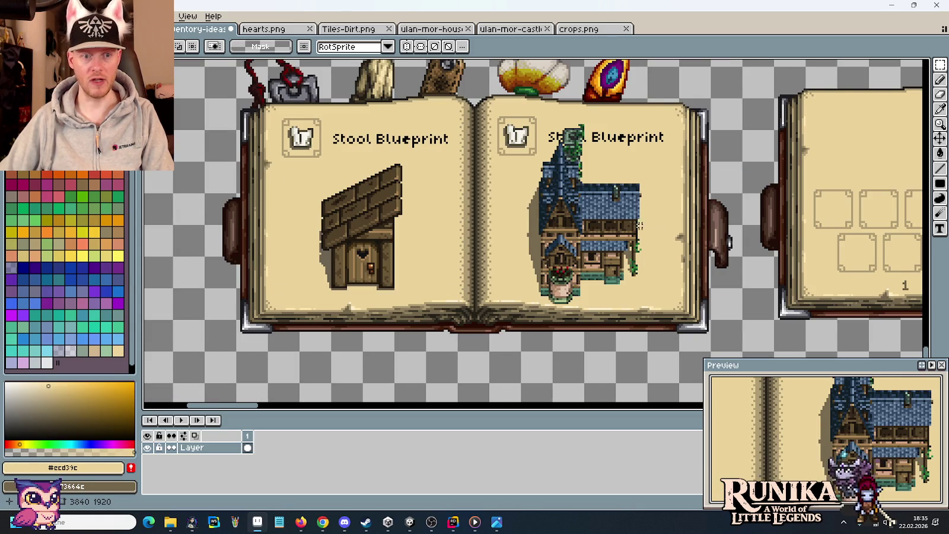
left_click_drag(710, 216, 455, 212)
scroll(455, 212, "down", 1)
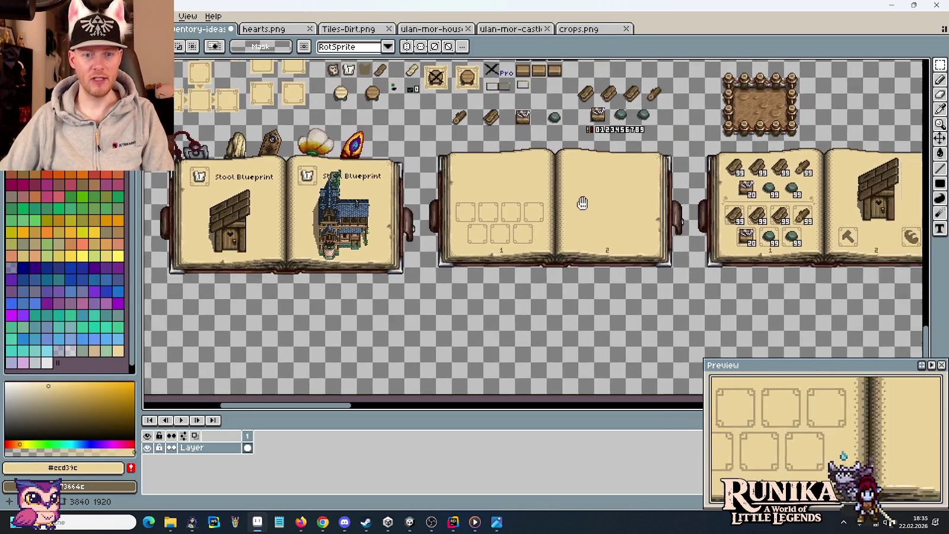
left_click_drag(830, 207, 542, 204)
scroll(542, 204, "up", 1)
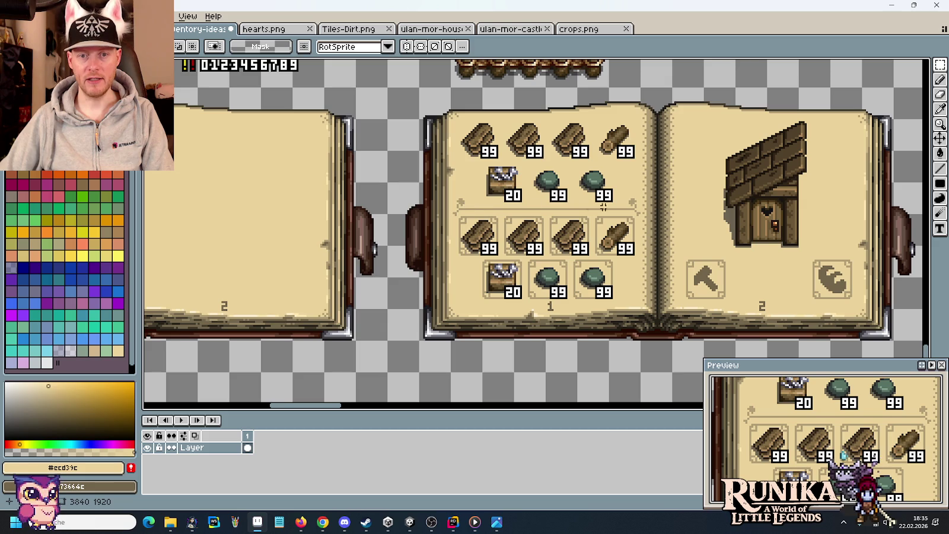
Marquee-measure the lower item slots, then save the mockup as inventory-ideas-raw.png.
left_click_drag(450, 121, 625, 202)
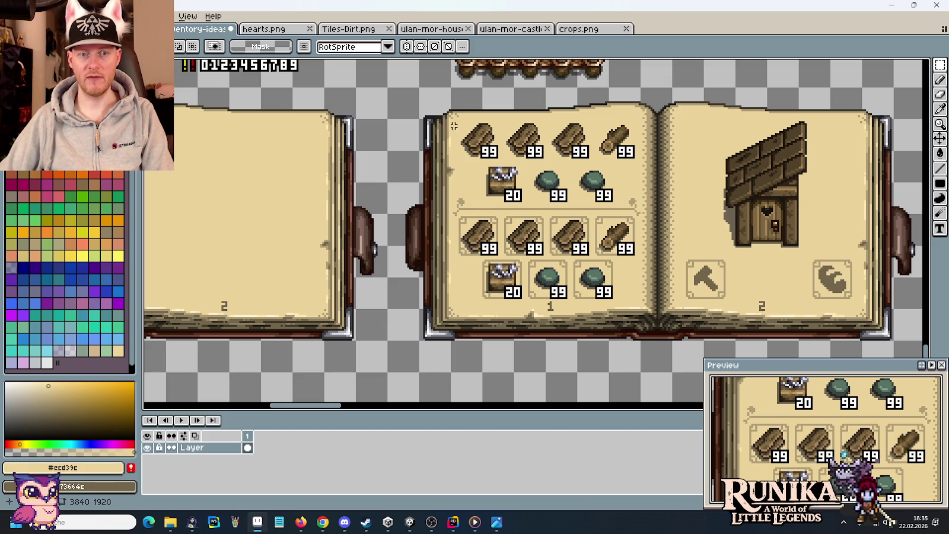
left_click(469, 233)
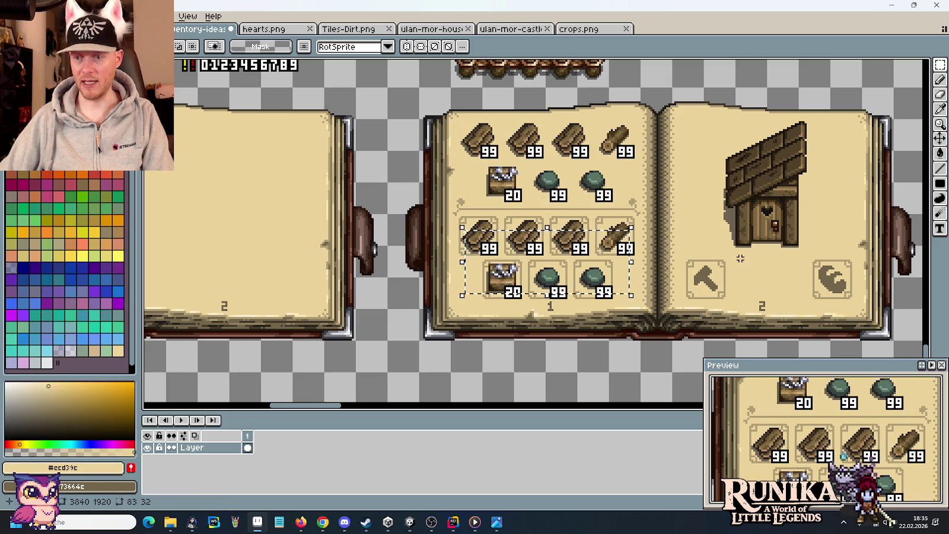
left_click_drag(738, 228, 625, 204)
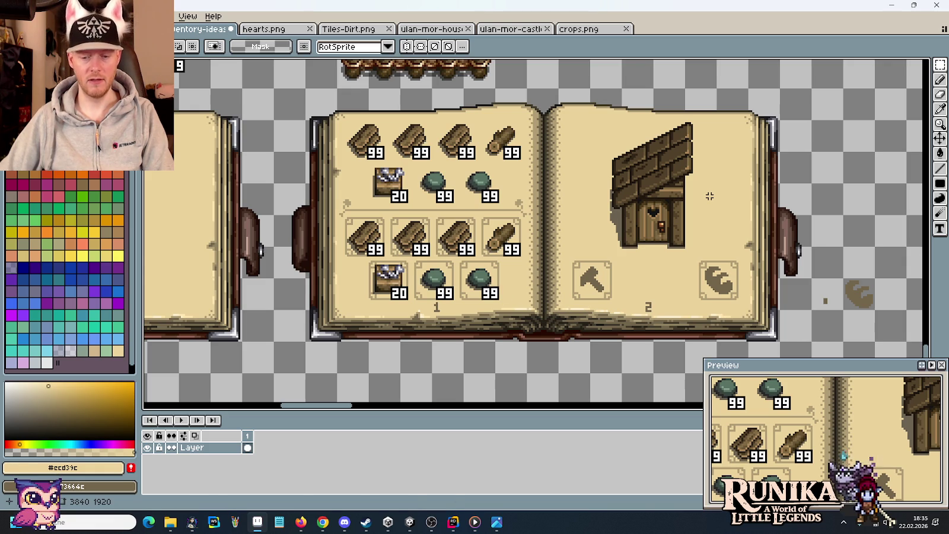
key("ctrl+s")
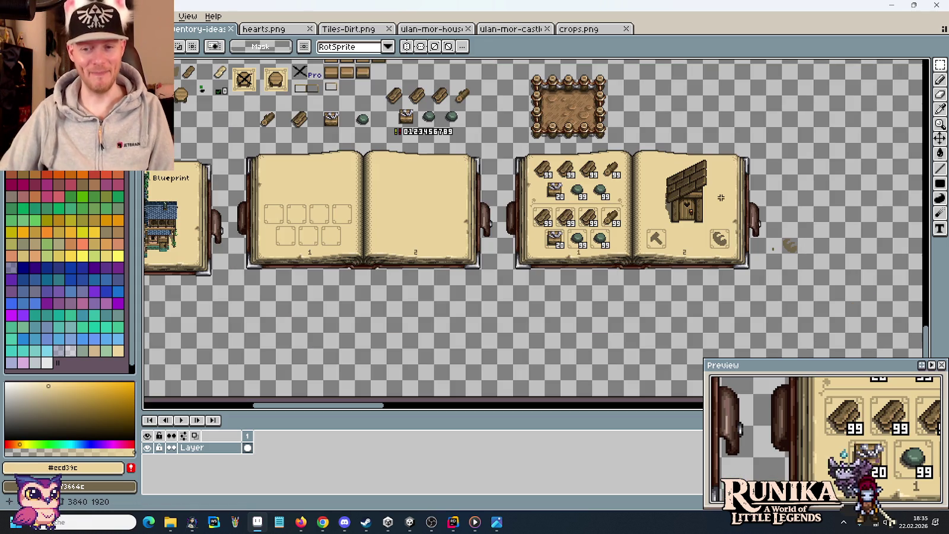
scroll(709, 195, "down", 2)
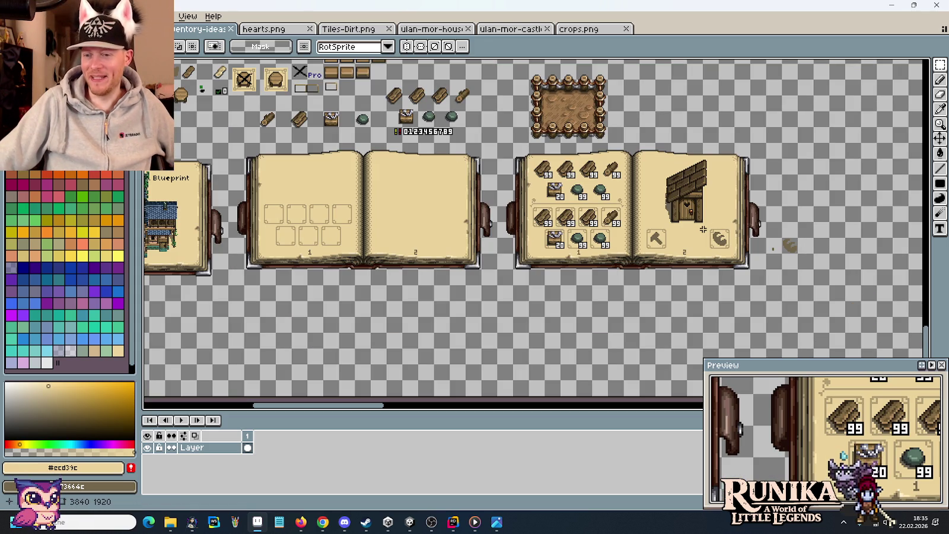
mouse_move(487, 189)
left_mouse_down()
mouse_move(670, 245)
mouse_move(650, 244)
left_mouse_up()
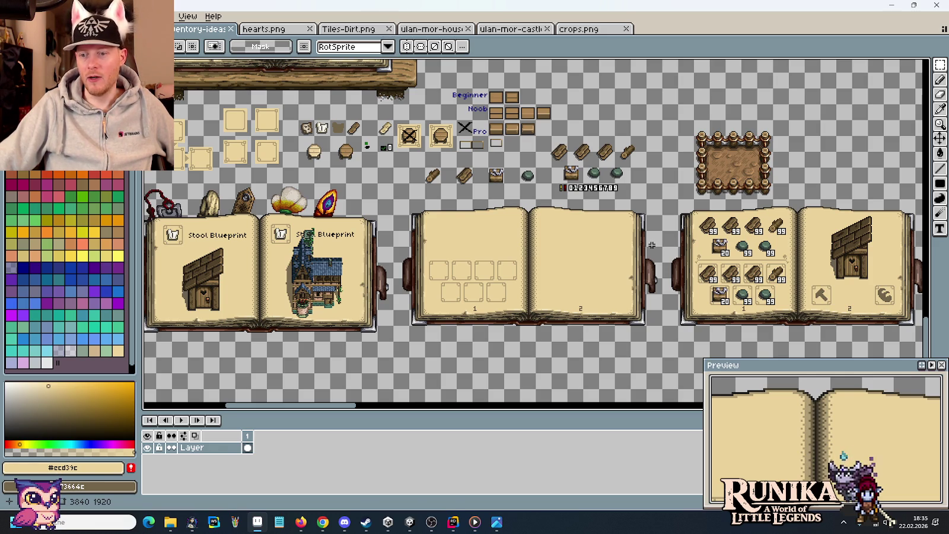
key("alt+Tab")
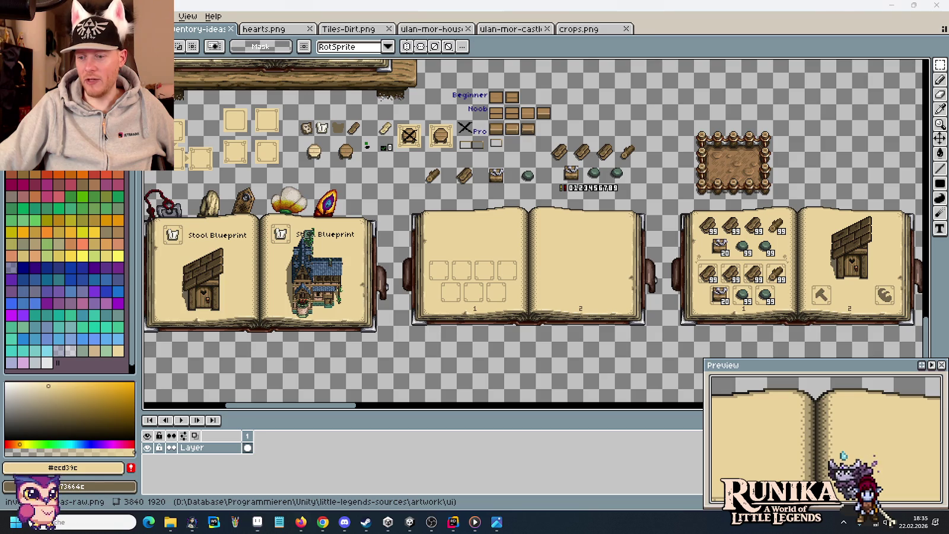